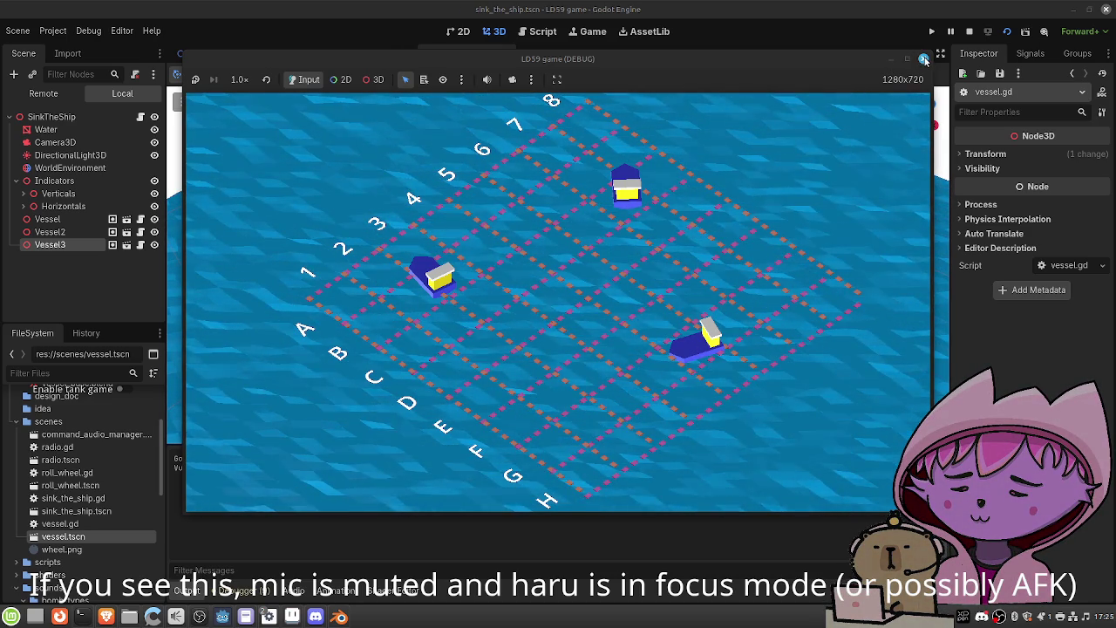
# Step: Close the LD59 (DEBUG) game window to return to the sink_the_ship 3D scene
pyautogui.click(924, 60)
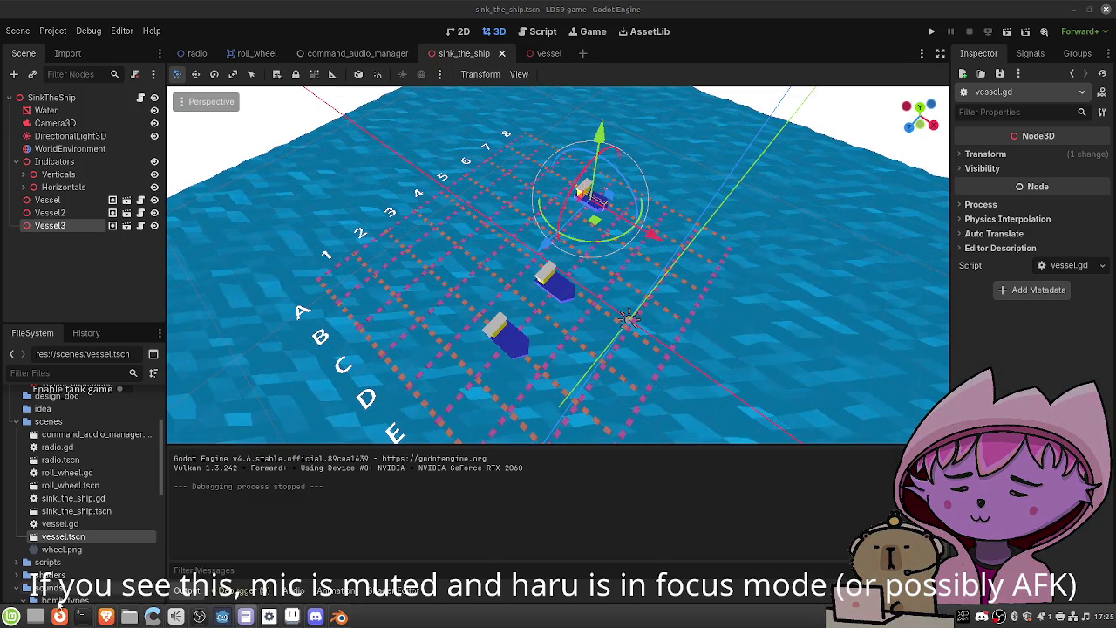
# Step: Commit the 11 changed files to main in GitHub Desktop as 'saturday final', then close it
pyautogui.click(7, 621)
pyautogui.write('git')
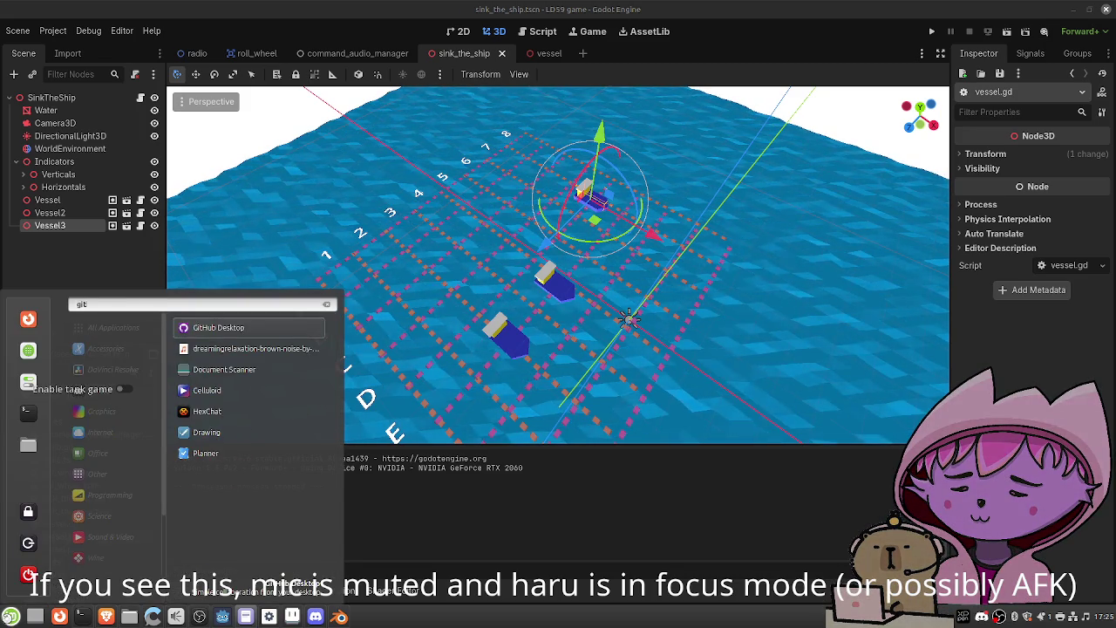
pyautogui.click(7, 621)
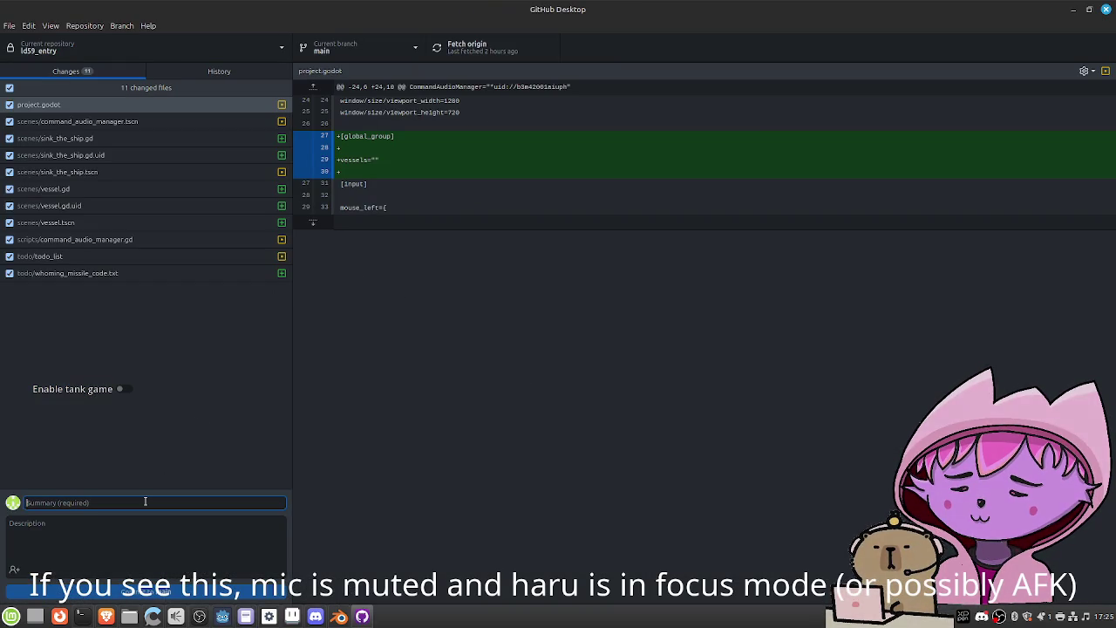
pyautogui.write('saturday final')
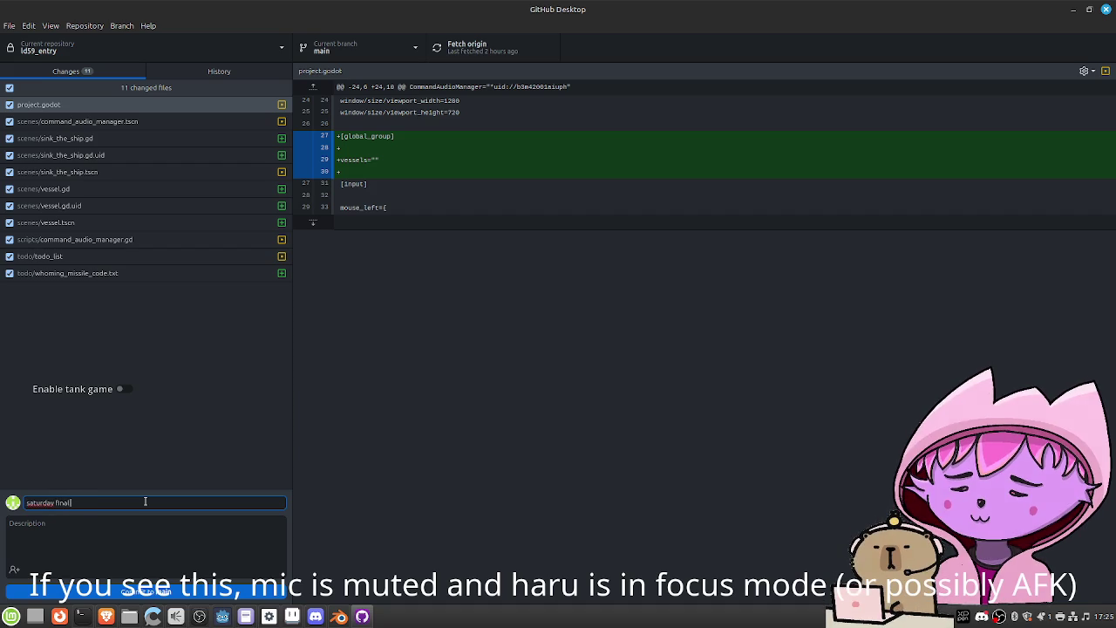
pyautogui.click(207, 592)
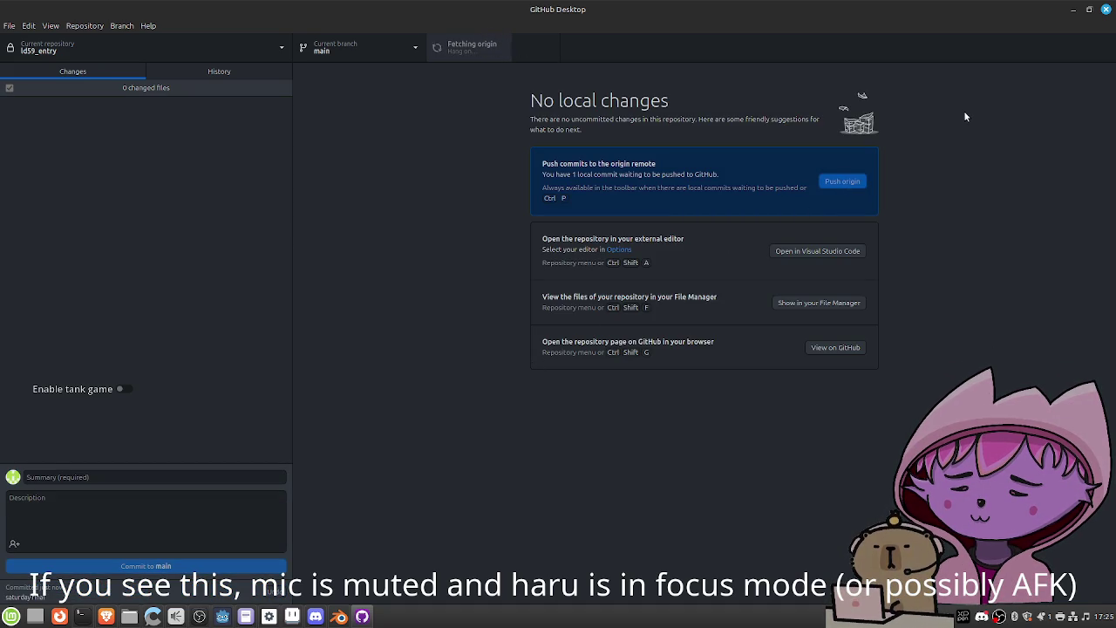
pyautogui.click(1107, 9)
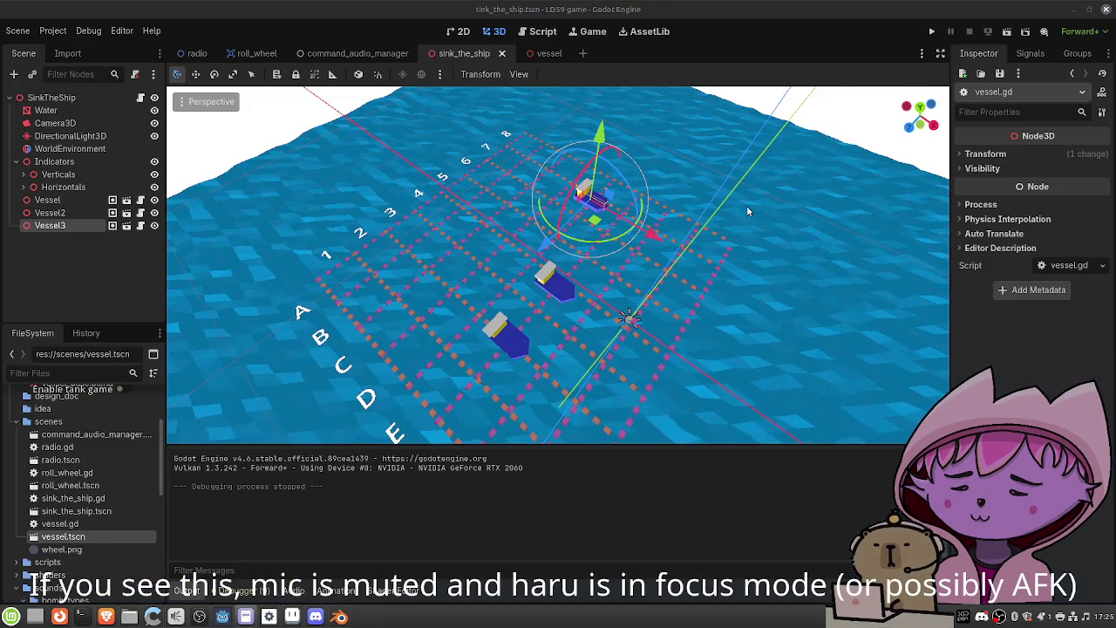
pyautogui.click(107, 615)
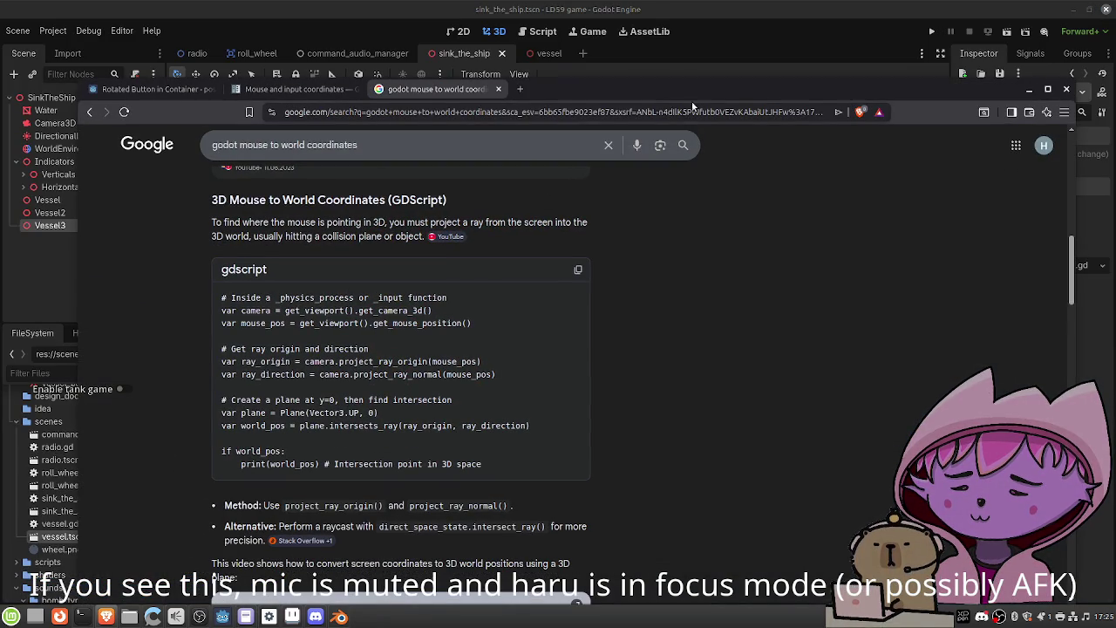
pyautogui.click(1029, 90)
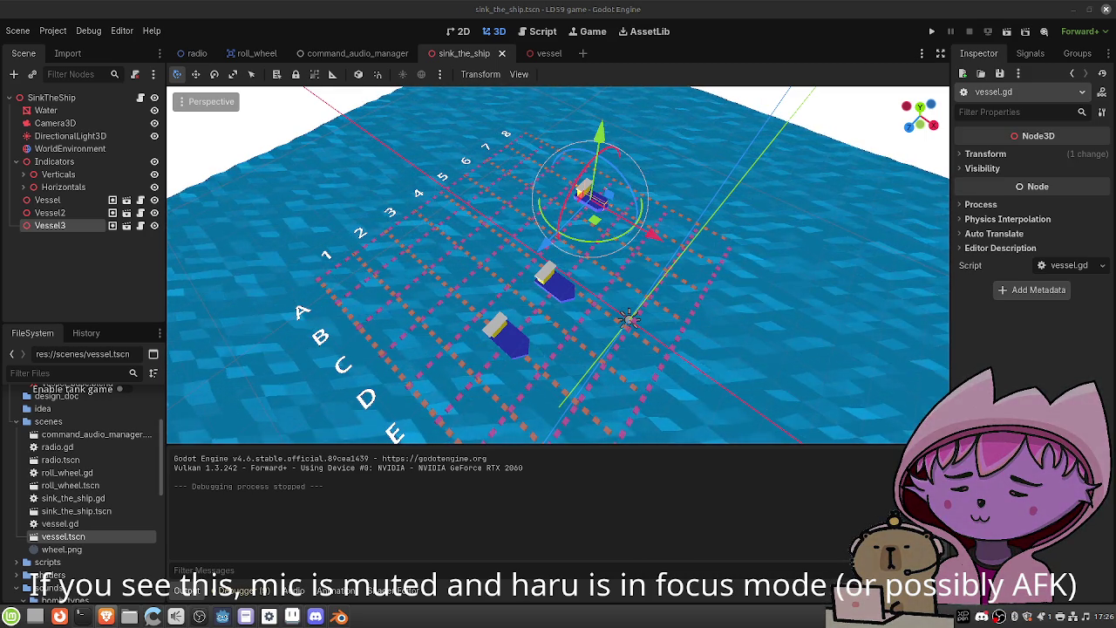
# Step: Bring the Brave browser window over the editor and maximize it
pyautogui.moveTo(1115, 157)
pyautogui.mouseDown()
pyautogui.moveTo(683, 152)
pyautogui.moveTo(553, 120)
pyautogui.mouseUp()
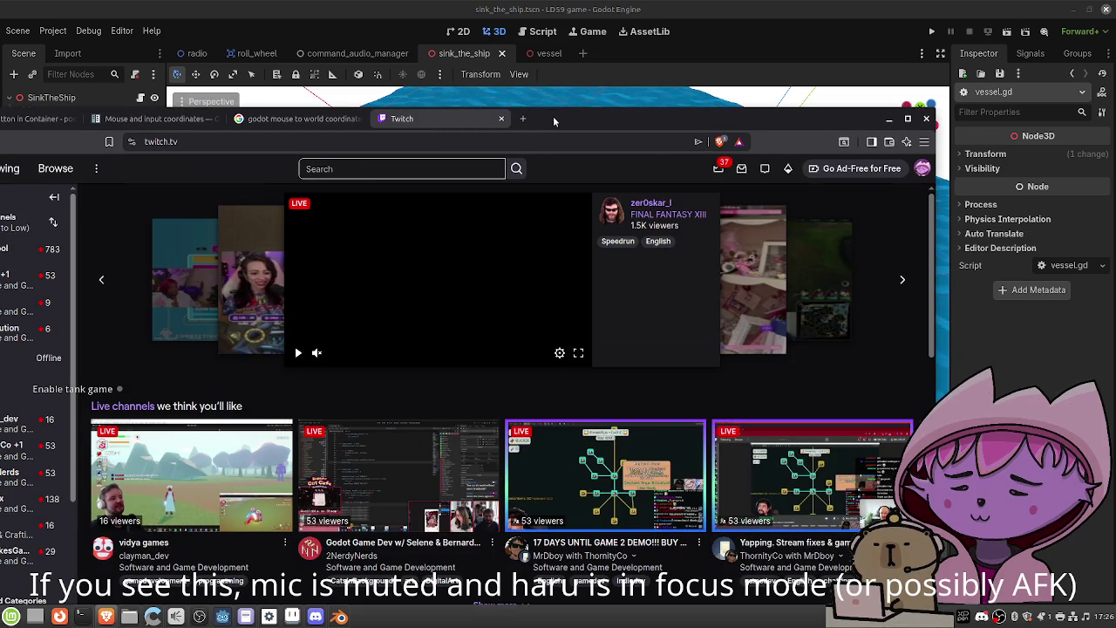
pyautogui.moveTo(552, 121); pyautogui.dragTo(563, 72)
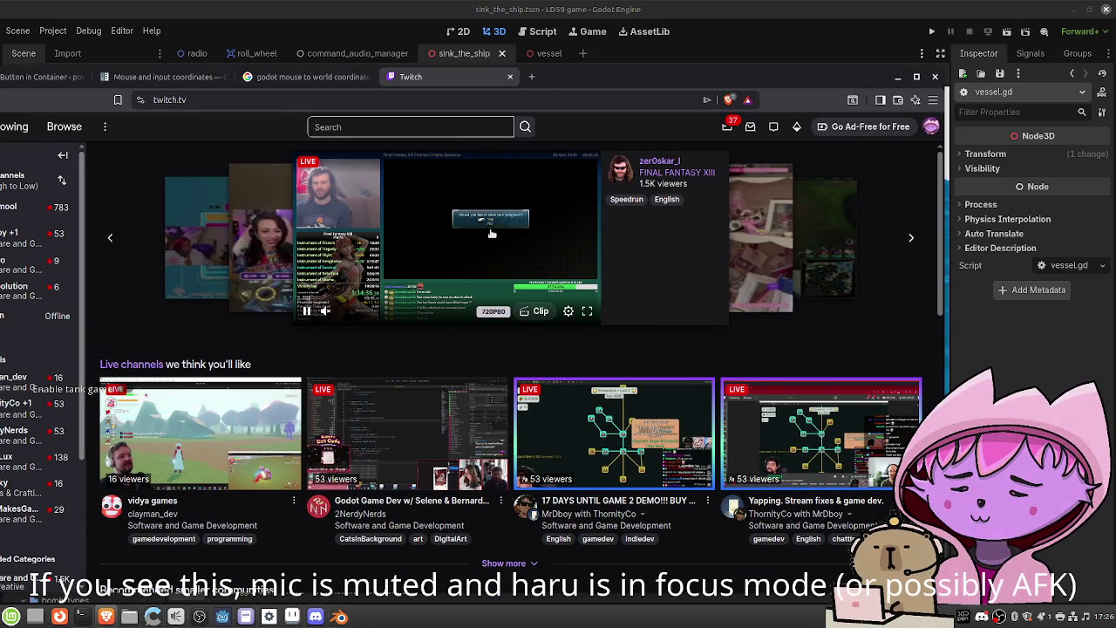
pyautogui.doubleClick(581, 71)
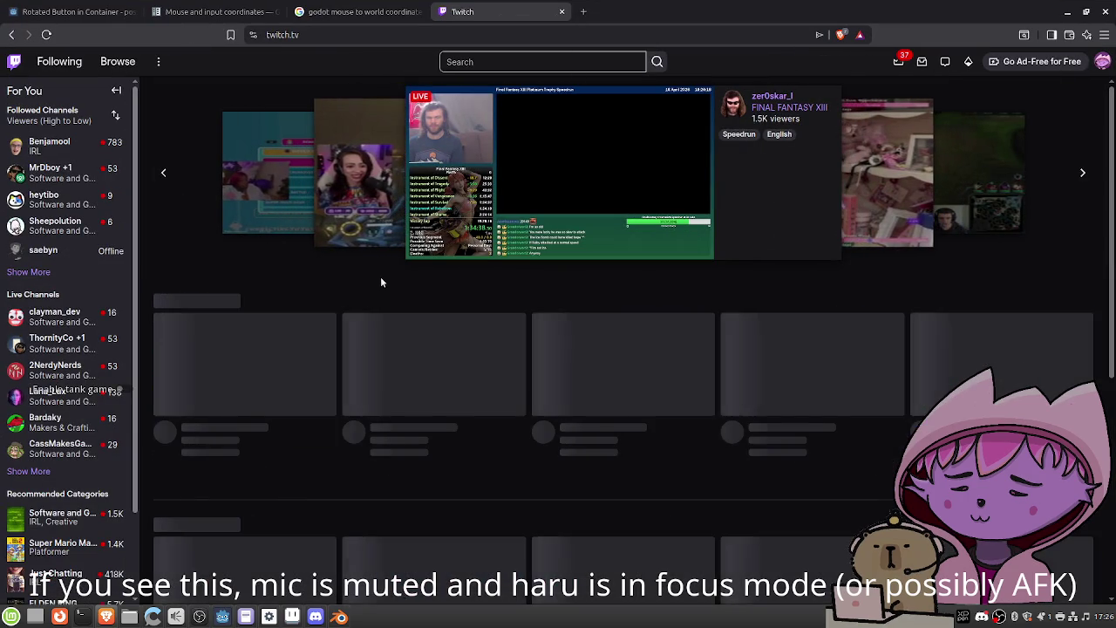
pyautogui.scroll(-3, 364, 280)
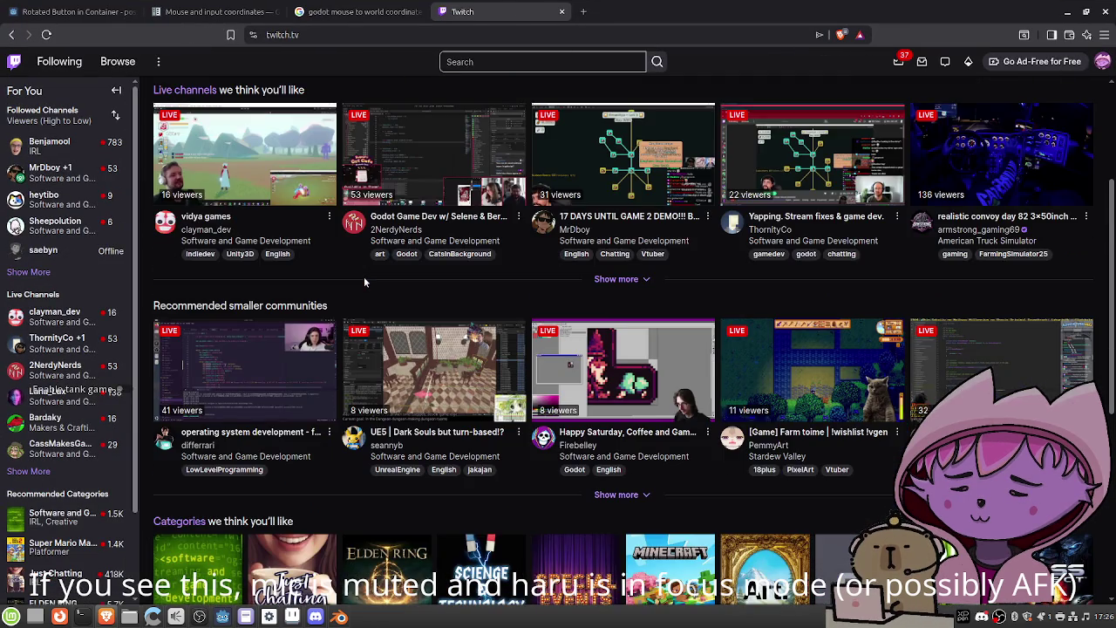
pyautogui.scroll(3, 363, 280)
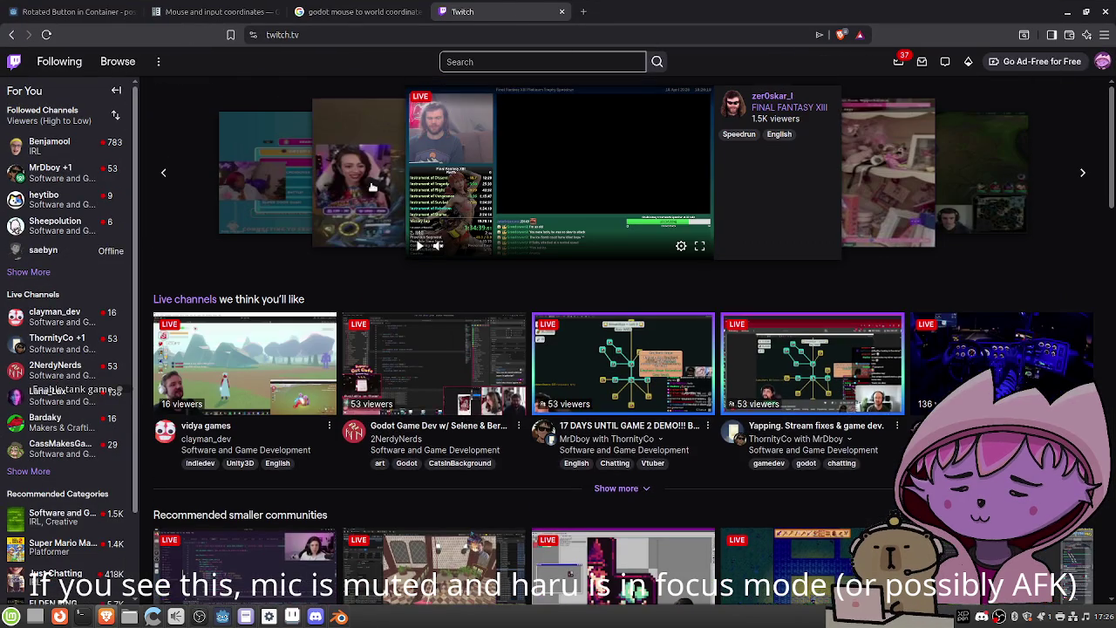
# Step: List Software and Game Development channels filtered by the LudumDare tag
pyautogui.click(314, 450)
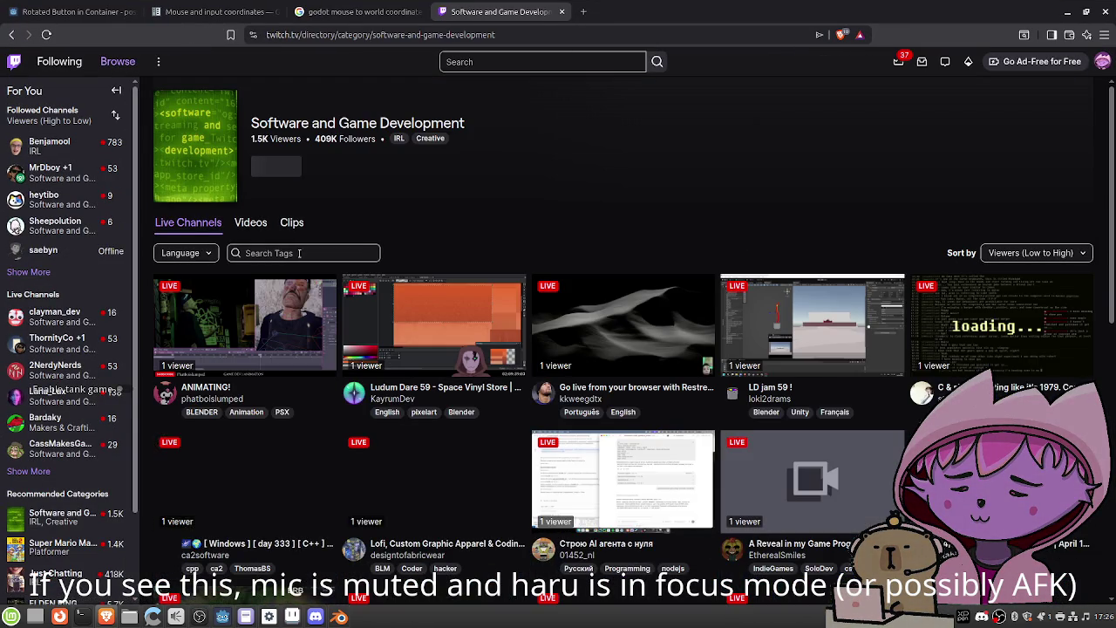
pyautogui.click(299, 253)
pyautogui.write('dum')
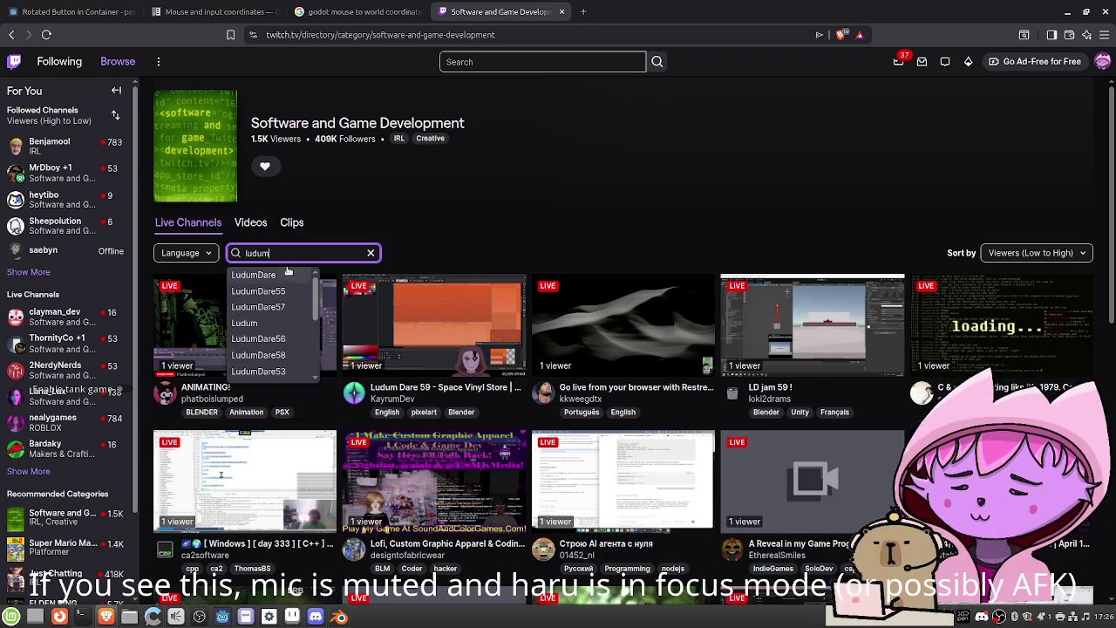
pyautogui.click(288, 274)
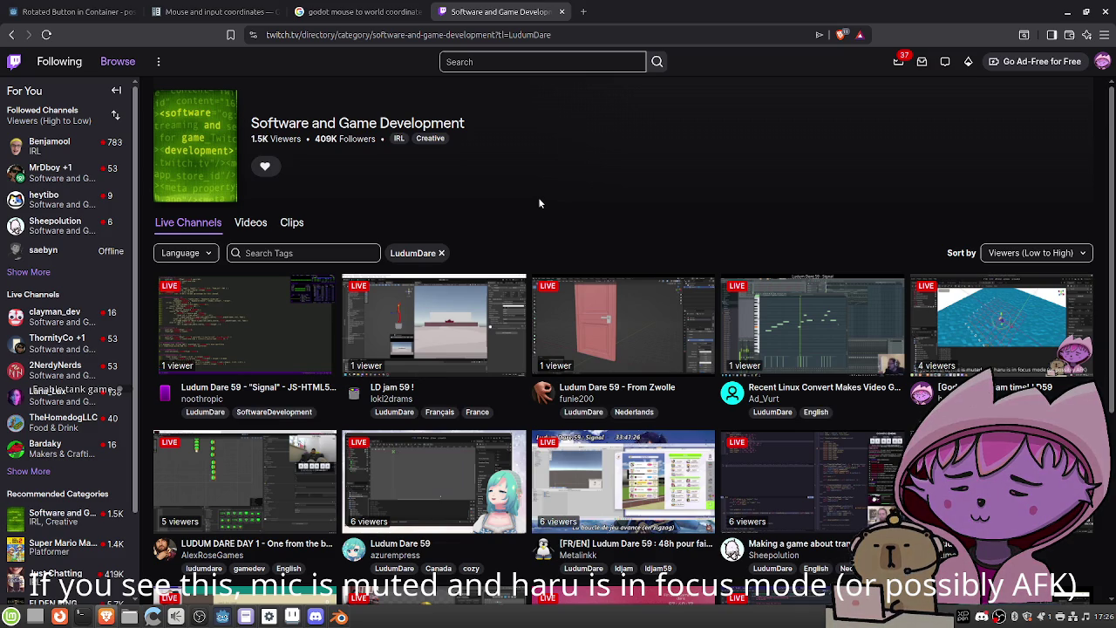
# Step: Open one of the Ludum Dare 59 live streams from the tagged listings
pyautogui.scroll(-3, 538, 197)
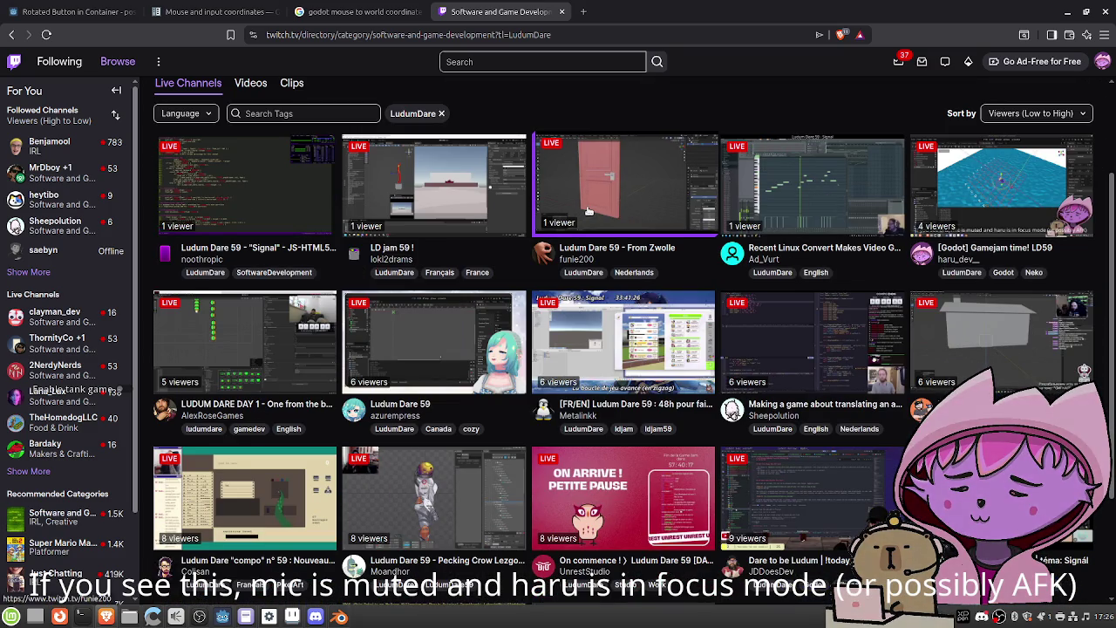
pyautogui.scroll(-1, 589, 211)
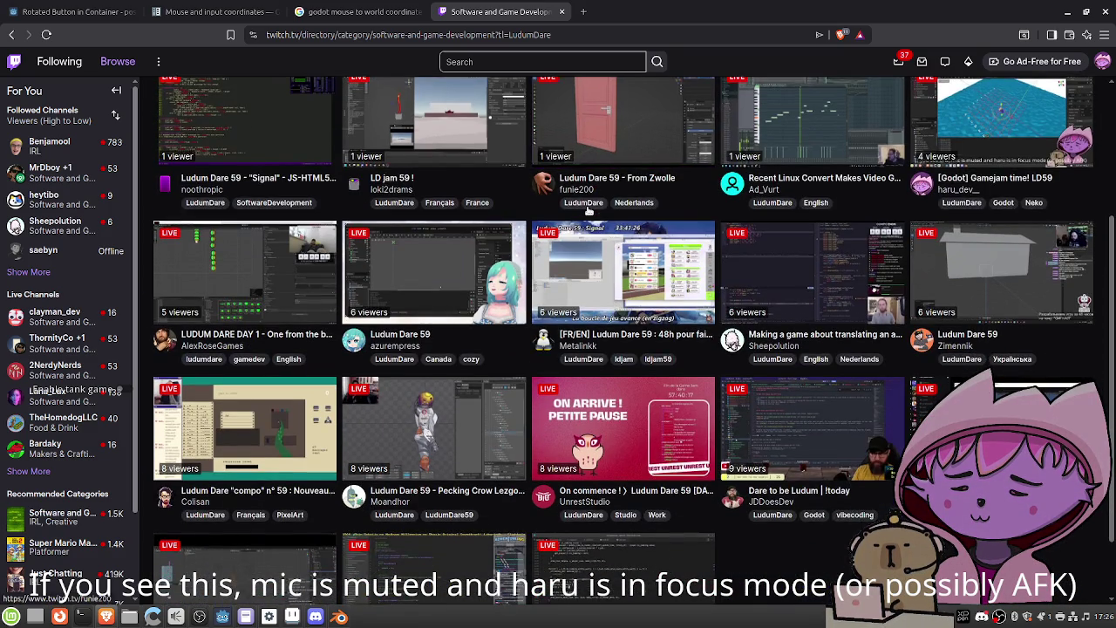
pyautogui.scroll(-1, 589, 211)
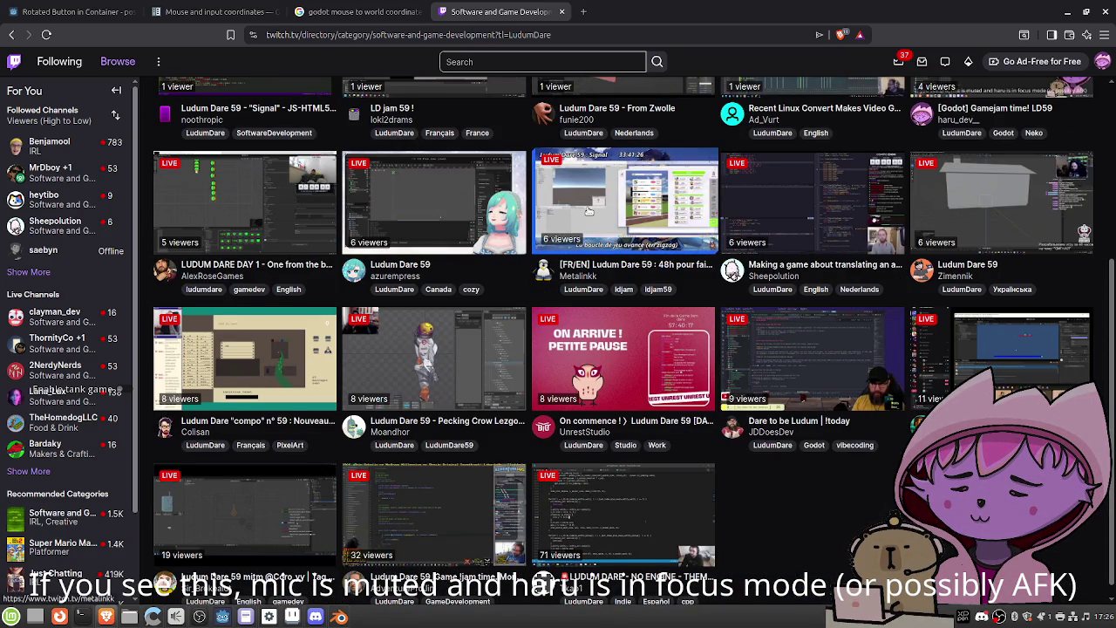
pyautogui.scroll(1, 589, 211)
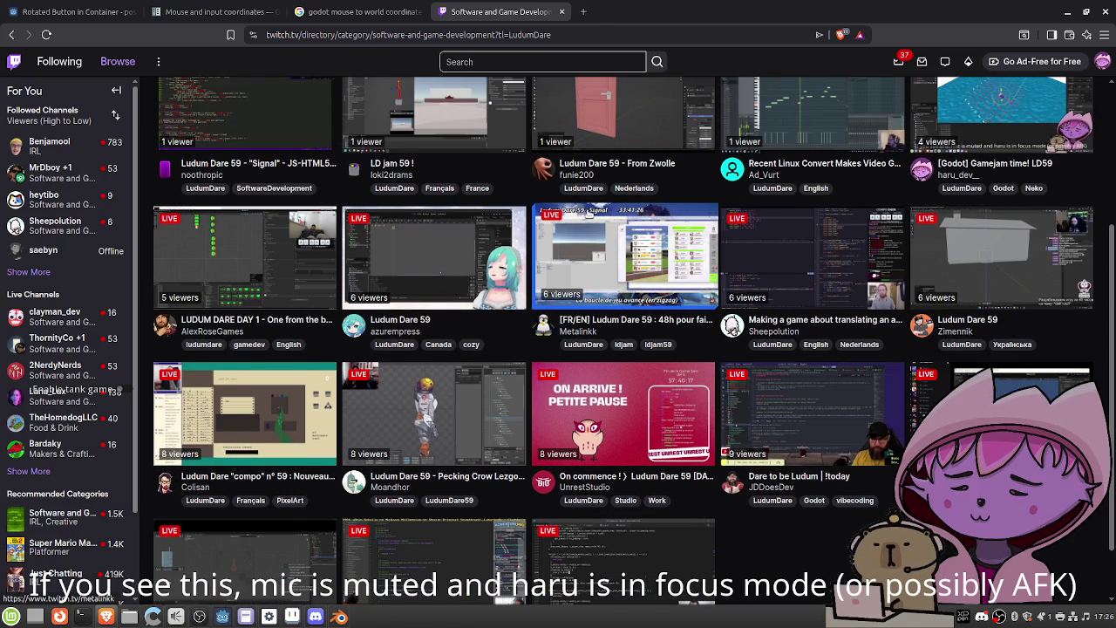
pyautogui.click(409, 252)
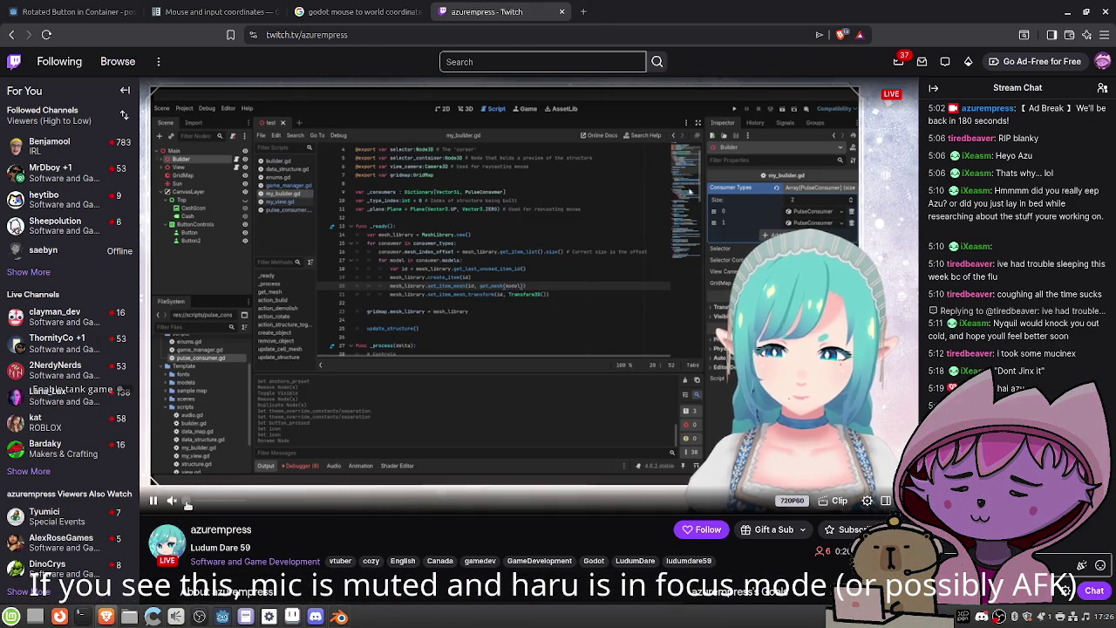
# Step: Raise the stream volume to about 43%, pause it, and switch back to Godot
pyautogui.moveTo(195, 504); pyautogui.dragTo(210, 504)
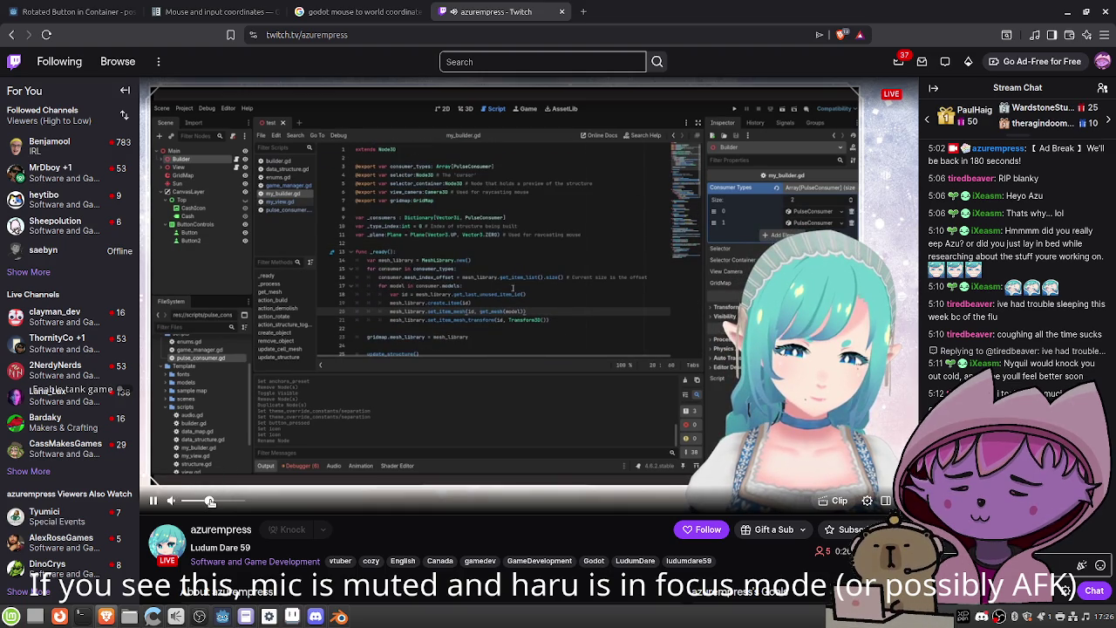
pyautogui.scroll(-3, 337, 382)
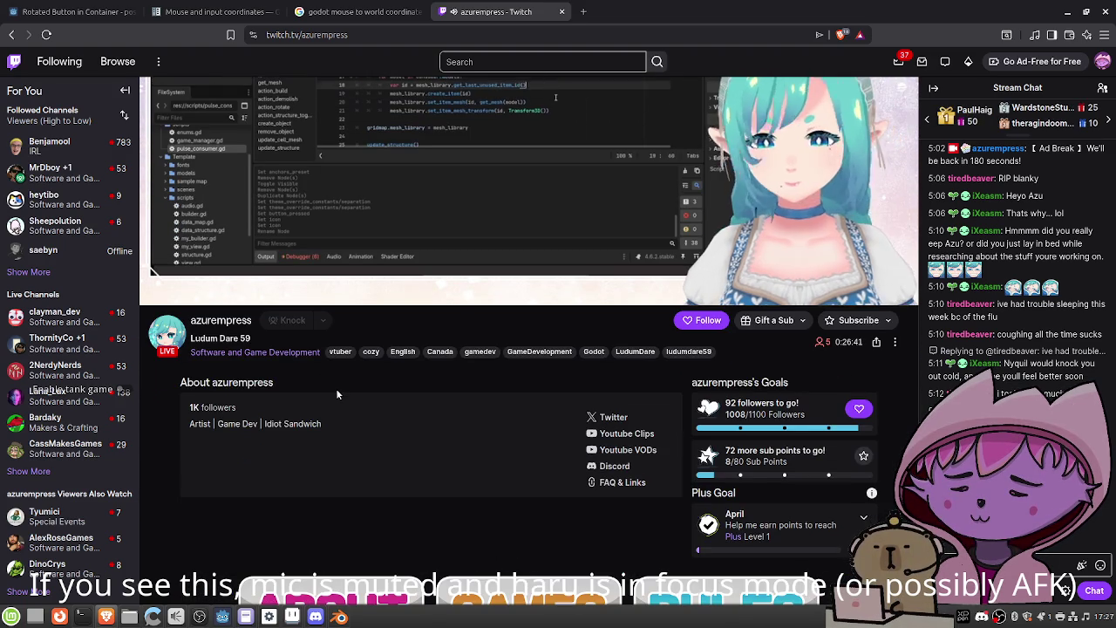
pyautogui.scroll(3, 336, 394)
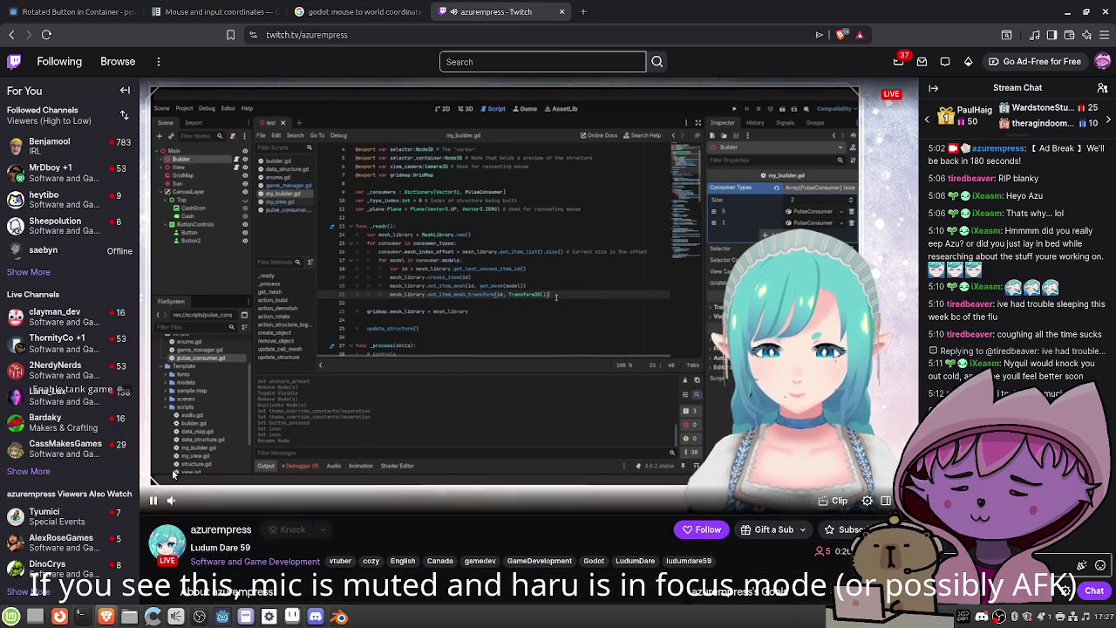
pyautogui.click(152, 500)
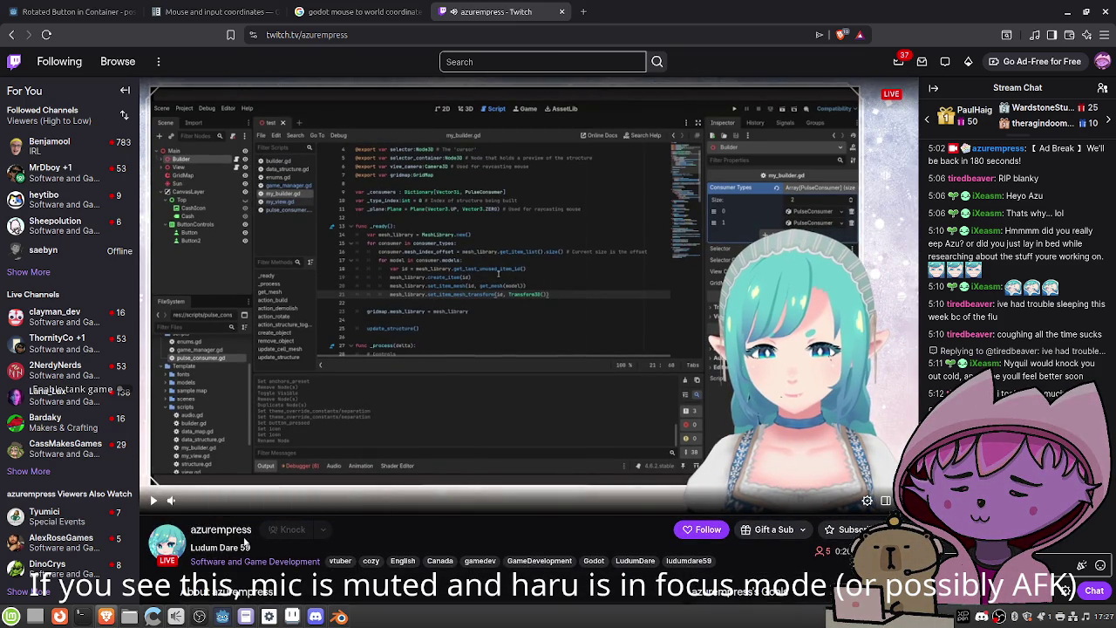
pyautogui.moveTo(252, 530); pyautogui.dragTo(192, 530)
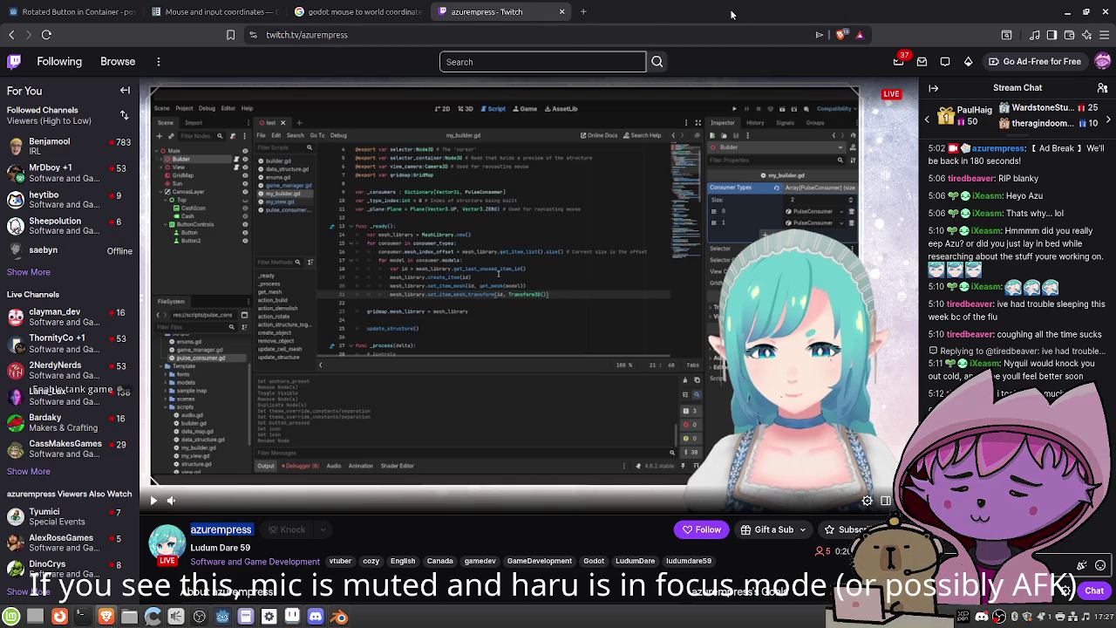
pyautogui.hotkey('alt', 'Tab')
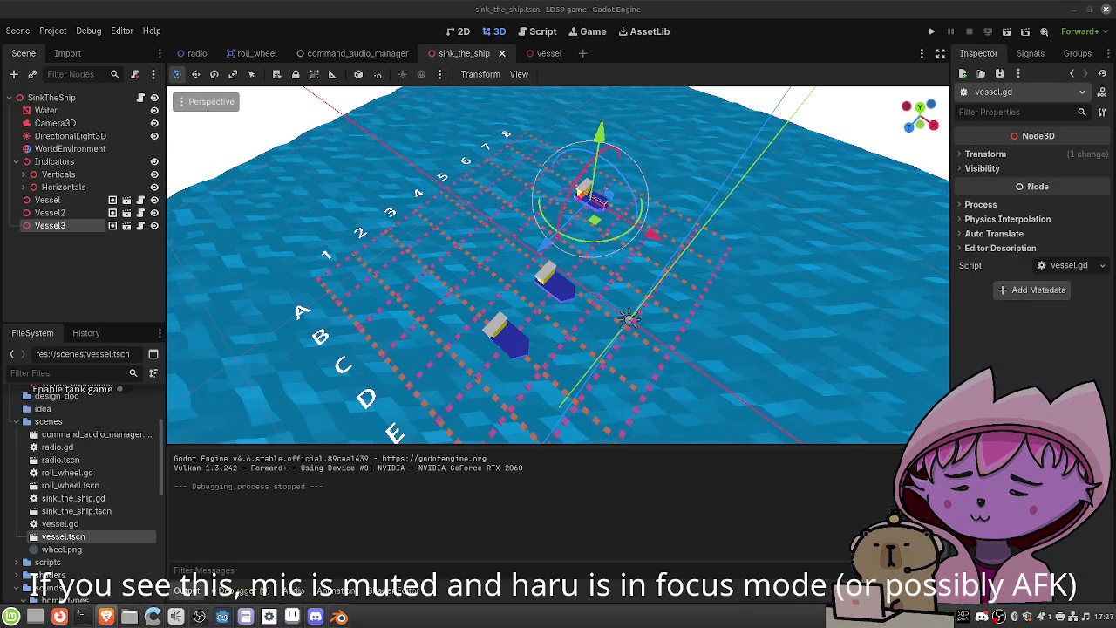